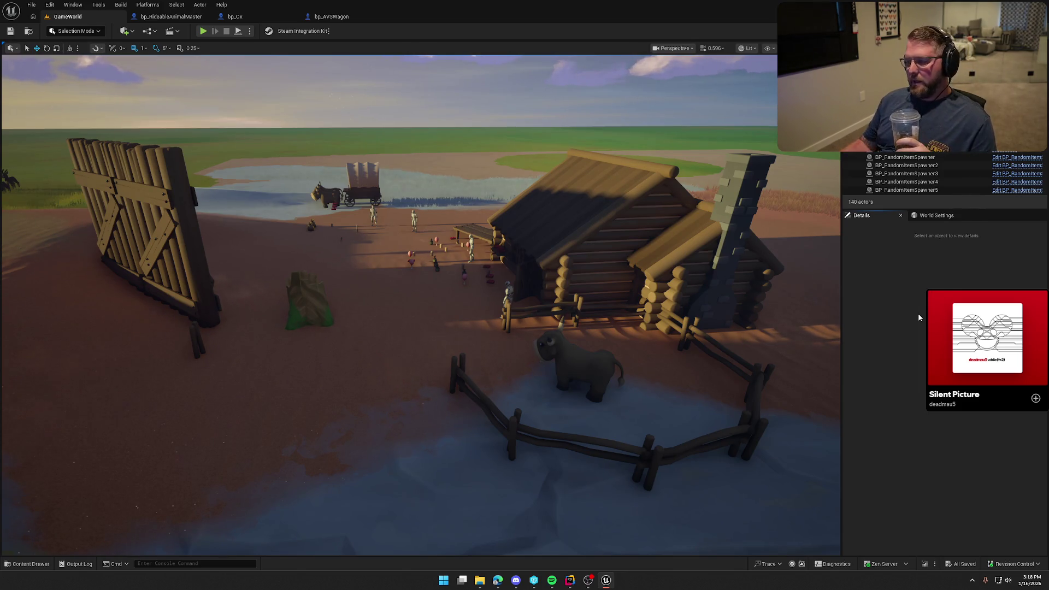
# Delete the stray SM_Fence_5 posts by the gate, then pull back to see the gate, stump and wagon
pyautogui.scroll(3, 661, 355)
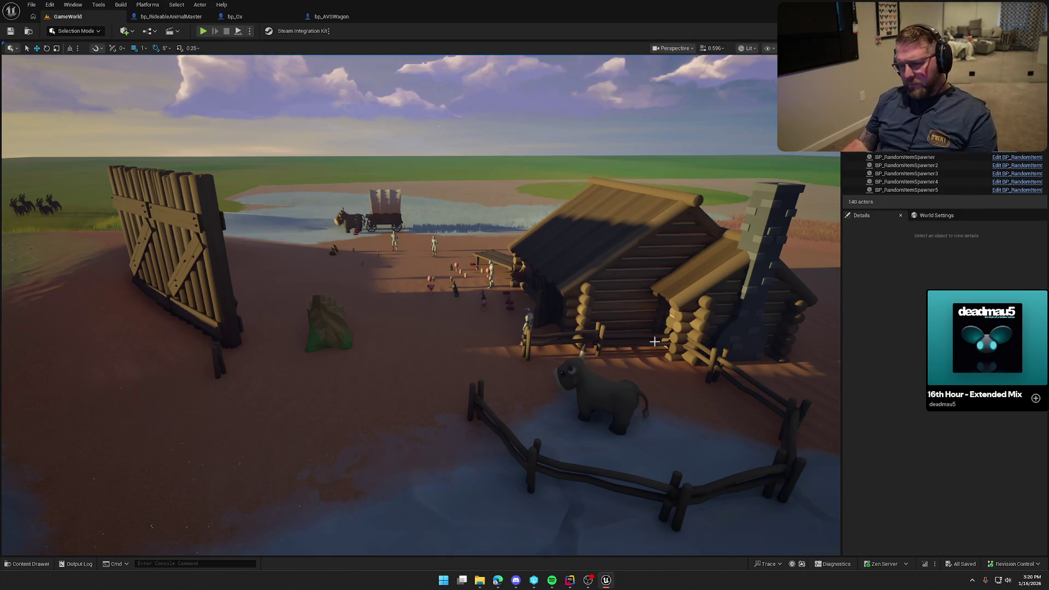
pyautogui.moveTo(654, 342)
pyautogui.mouseDown()
pyautogui.moveTo(628, 350)
pyautogui.moveTo(312, 233)
pyautogui.moveTo(371, 227)
pyautogui.mouseUp()
pyautogui.click(312, 234)
pyautogui.press('Delete')
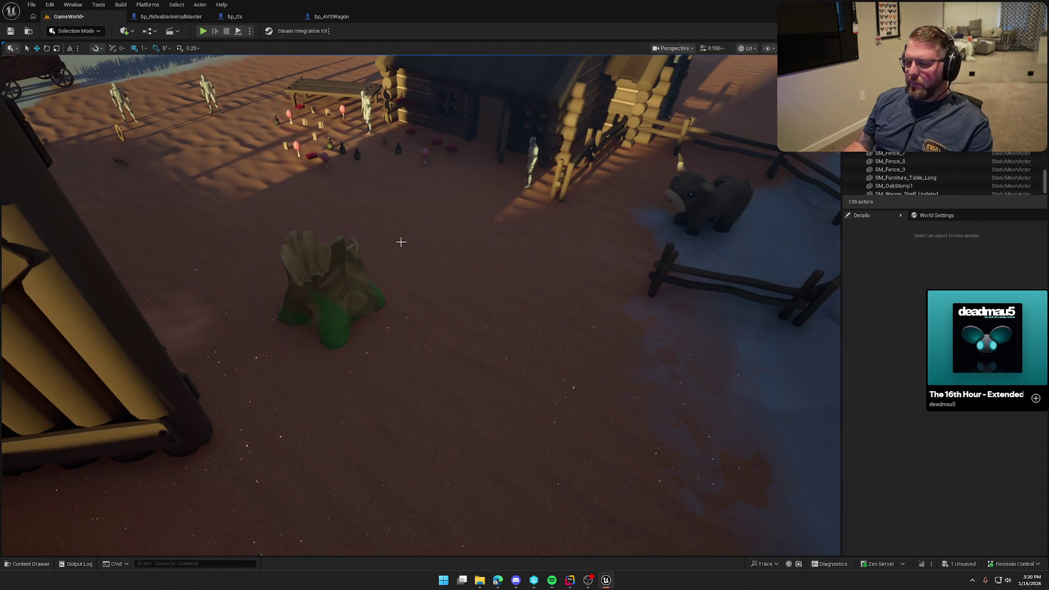
pyautogui.moveTo(451, 235)
pyautogui.mouseDown()
pyautogui.moveTo(350, 238)
pyautogui.moveTo(458, 233)
pyautogui.mouseUp()
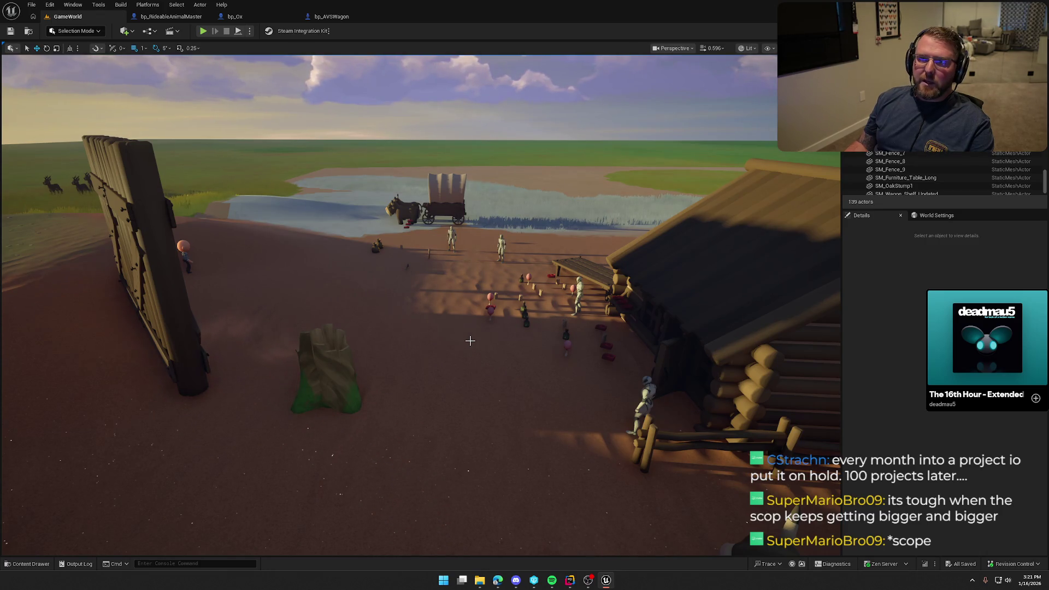
pyautogui.moveTo(470, 341)
pyautogui.mouseDown()
pyautogui.moveTo(432, 369)
pyautogui.moveTo(466, 334)
pyautogui.mouseUp()
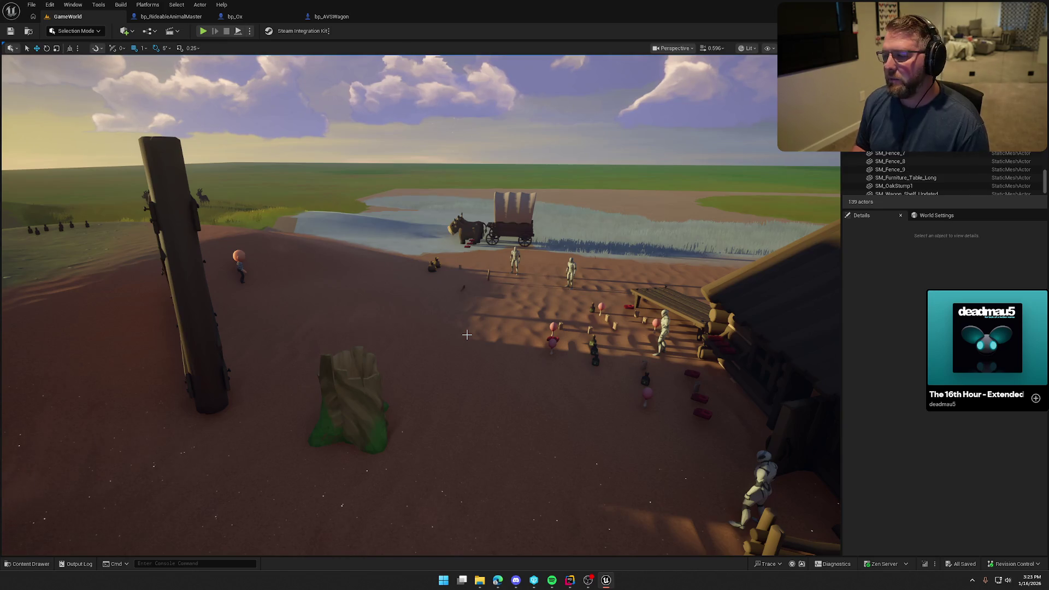
pyautogui.press('Up')
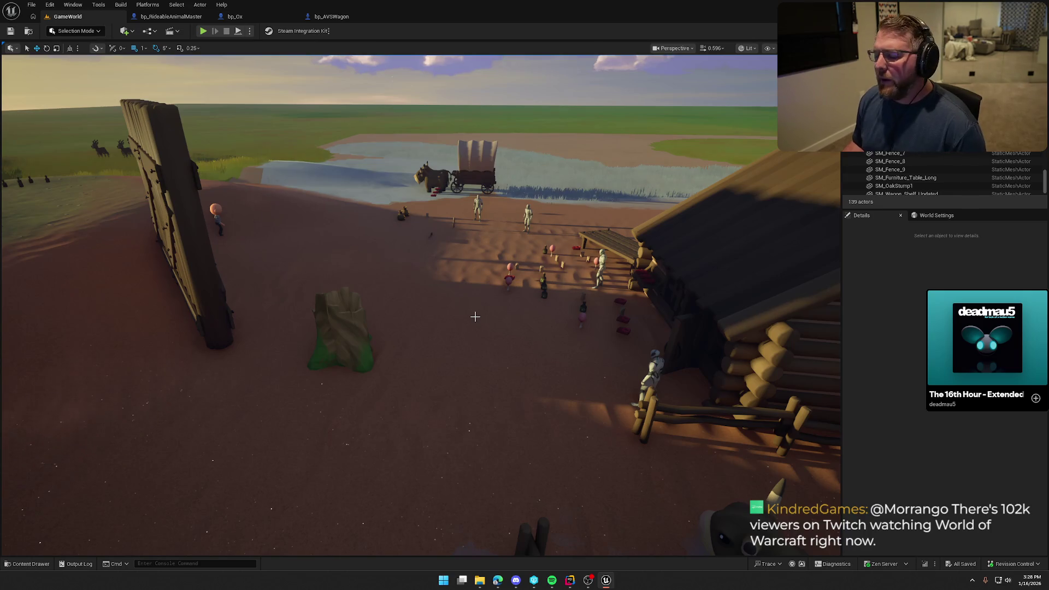
# Reposition the camera so the gate, stump, cabin and riverside wagon all fit in view
pyautogui.moveTo(475, 316)
pyautogui.mouseDown()
pyautogui.moveTo(461, 303)
pyautogui.moveTo(491, 306)
pyautogui.moveTo(478, 304)
pyautogui.mouseUp()
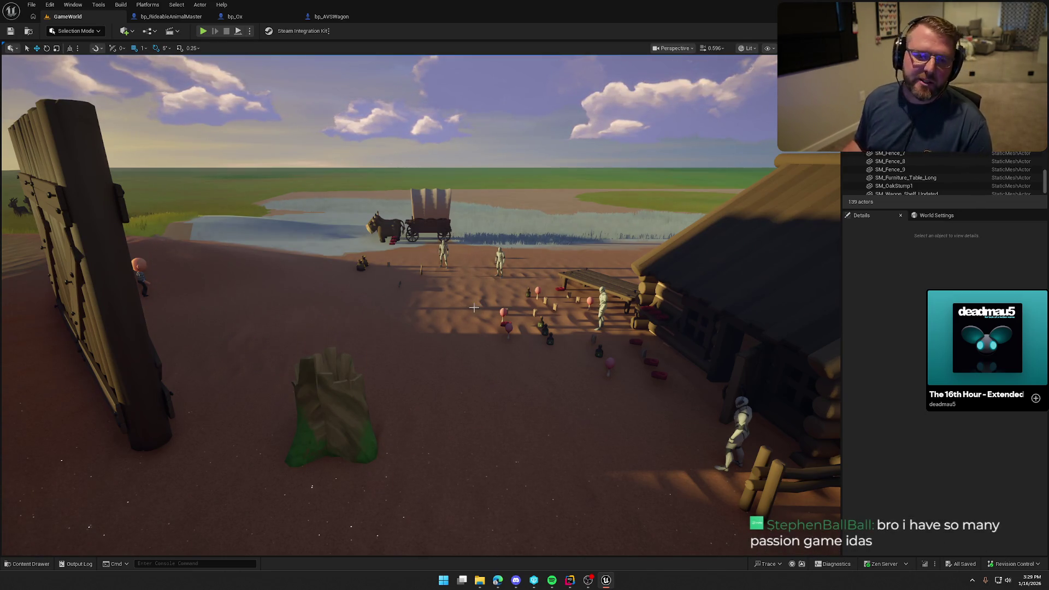
pyautogui.hotkey('alt', 'Tab')
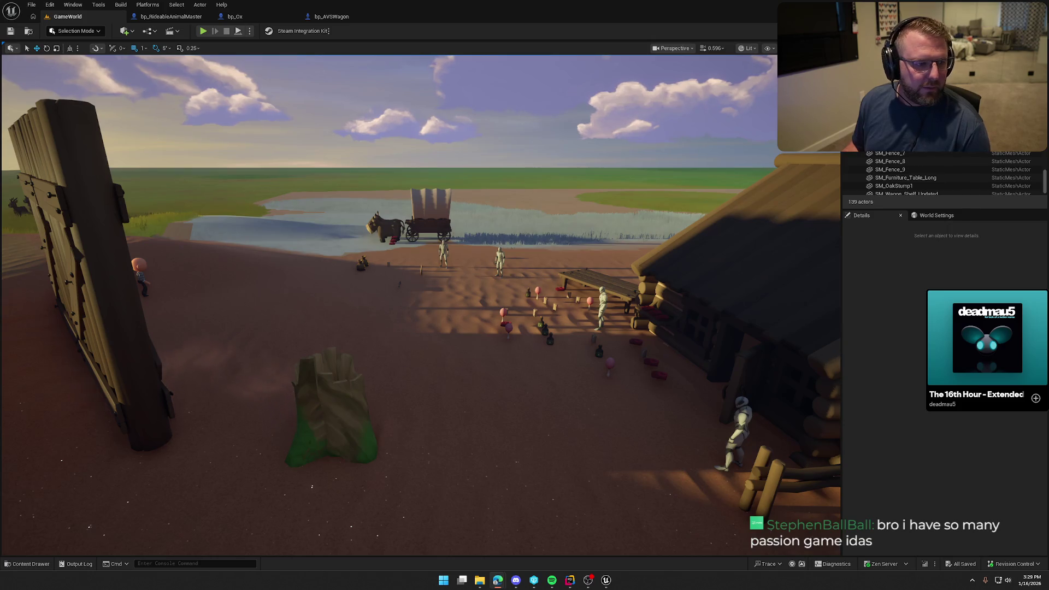
pyautogui.hotkey('alt', 'Tab')
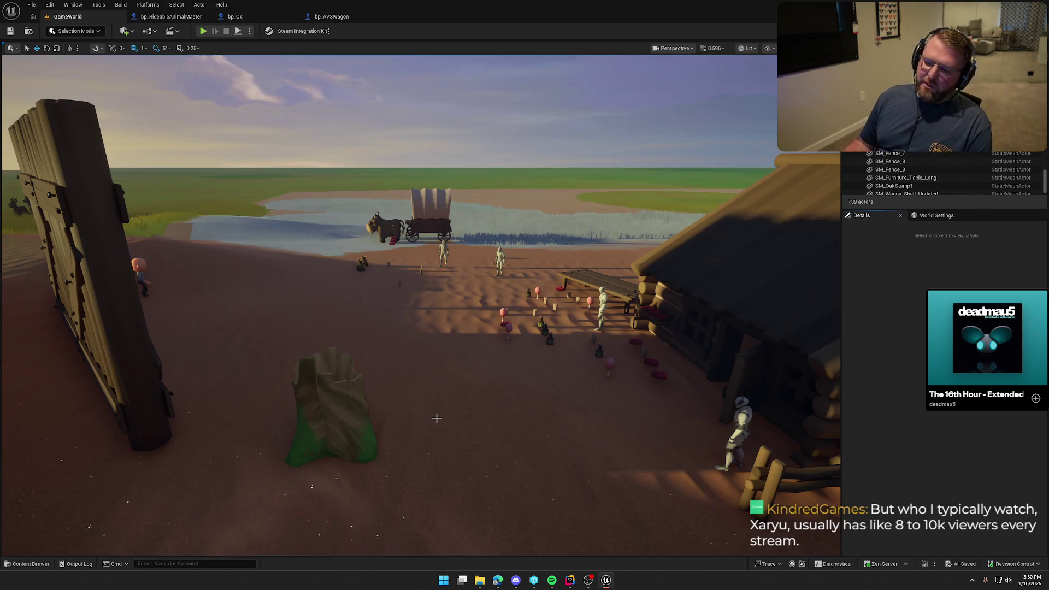
# Fly the camera forward toward the wagon, ox and props in the sandy yard
pyautogui.moveTo(437, 417)
pyautogui.mouseDown()
pyautogui.moveTo(396, 389)
pyautogui.moveTo(439, 391)
pyautogui.moveTo(439, 410)
pyautogui.mouseUp()
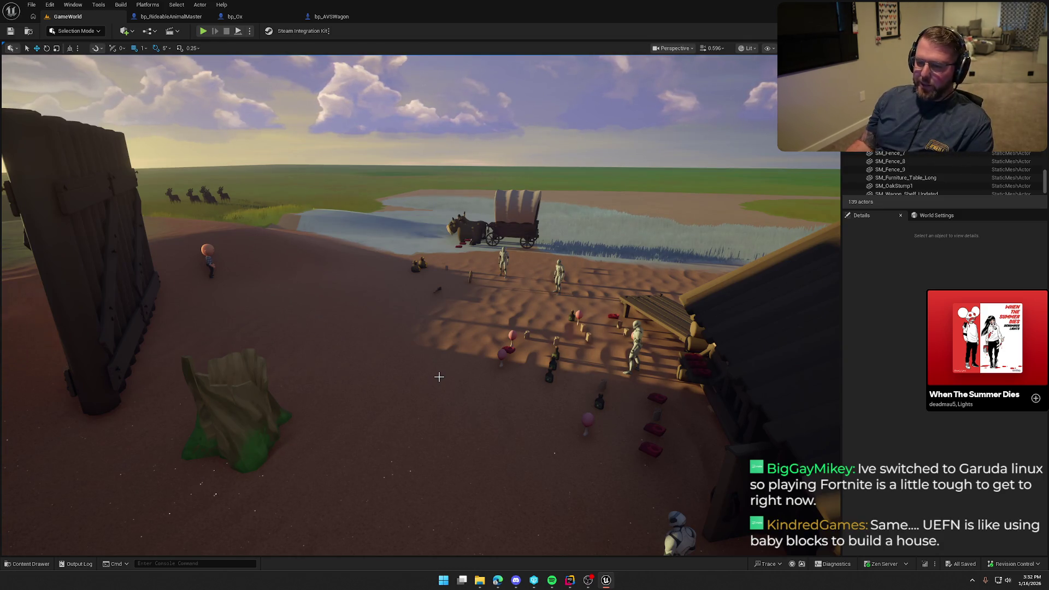
# Raise and rotate the camera beside the gate post to overlook the yard toward the wagon
pyautogui.moveTo(438, 376); pyautogui.dragTo(449, 370)
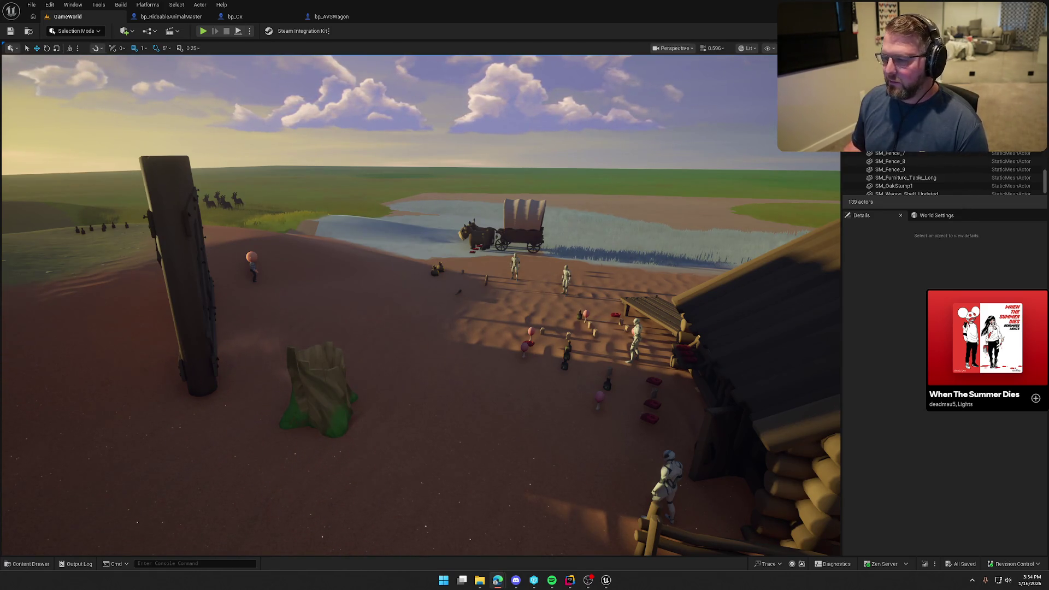
# Fly down onto the fenced pen and select the bp_Ox ox to show its Details
pyautogui.moveTo(348, 282); pyautogui.dragTo(445, 274)
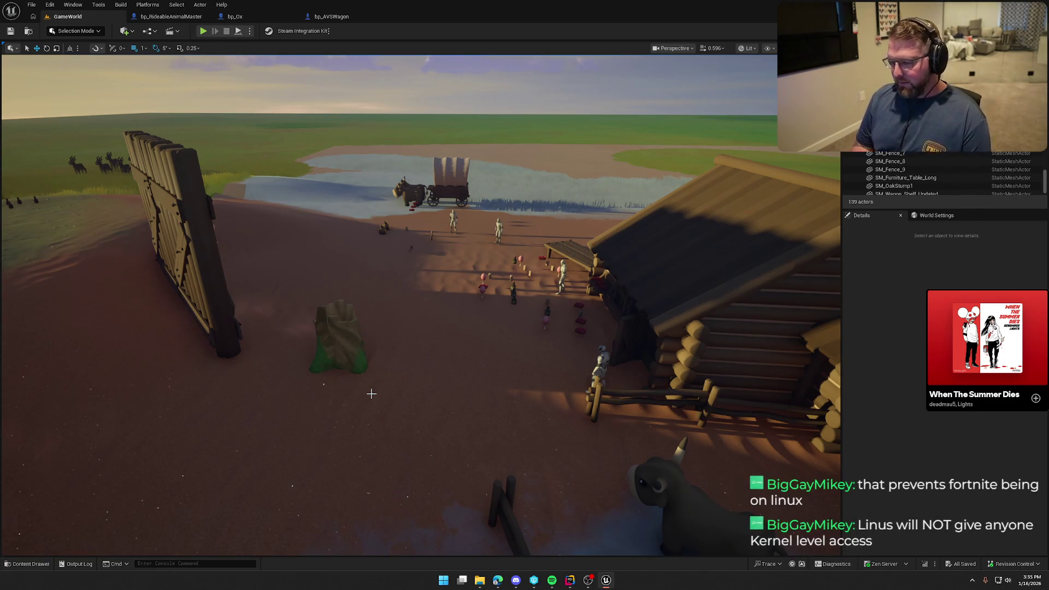
pyautogui.moveTo(371, 394); pyautogui.dragTo(388, 431)
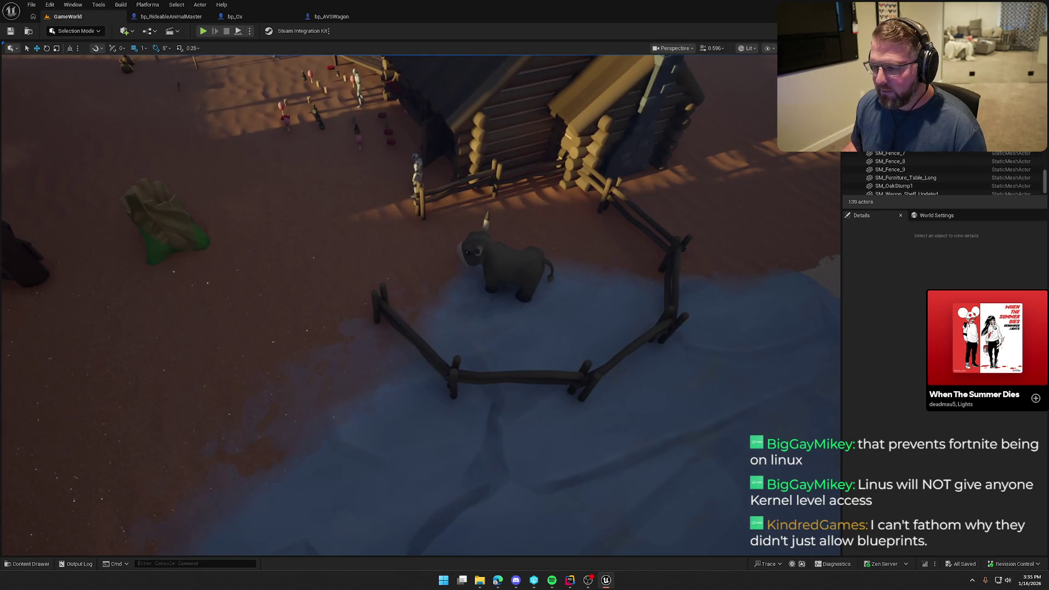
pyautogui.click(502, 262)
pyautogui.moveTo(502, 262)
pyautogui.mouseDown()
pyautogui.moveTo(476, 350)
pyautogui.moveTo(497, 333)
pyautogui.mouseUp()
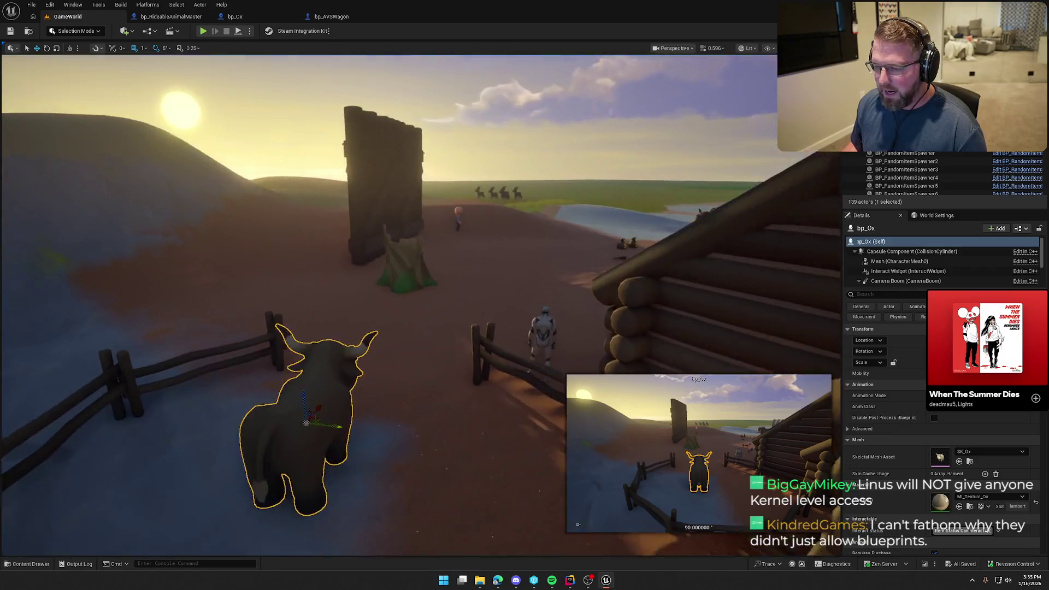
# Orbit to look down on the pen, deselect the ox and save the level
pyautogui.moveTo(385, 257)
pyautogui.mouseDown()
pyautogui.moveTo(385, 306)
pyautogui.moveTo(385, 257)
pyautogui.moveTo(341, 252)
pyautogui.moveTo(476, 331)
pyautogui.moveTo(505, 333)
pyautogui.moveTo(489, 293)
pyautogui.moveTo(489, 339)
pyautogui.moveTo(477, 238)
pyautogui.mouseUp()
pyautogui.click(513, 353)
pyautogui.hotkey('ctrl', 's')
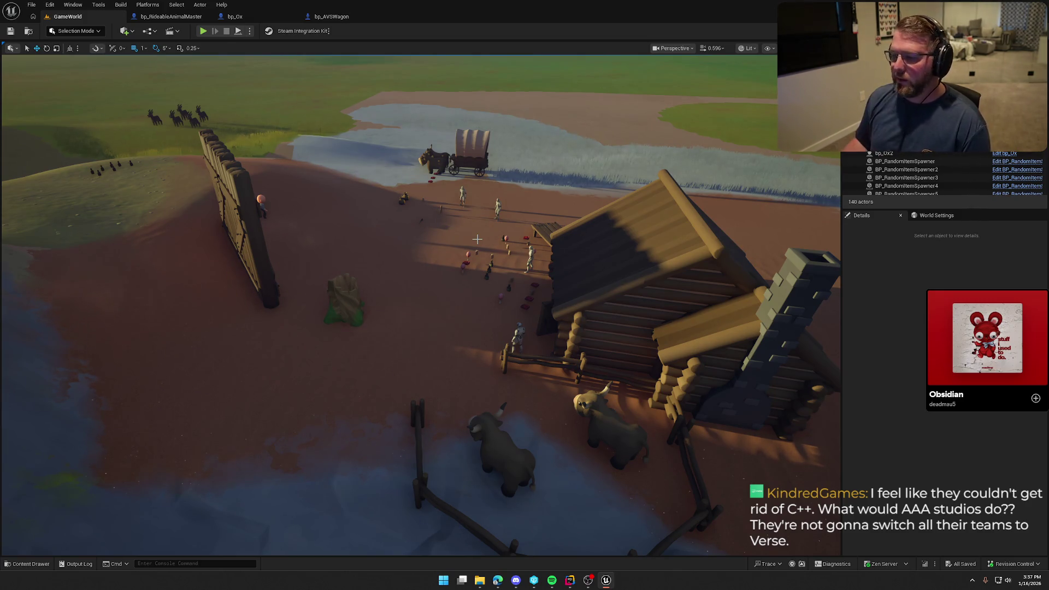
# Swing the view toward the cabin and ox pen and launch Play In Editor
pyautogui.moveTo(477, 240)
pyautogui.mouseDown()
pyautogui.moveTo(551, 205)
pyautogui.moveTo(465, 213)
pyautogui.moveTo(492, 210)
pyautogui.moveTo(492, 175)
pyautogui.mouseUp()
pyautogui.click(203, 31)
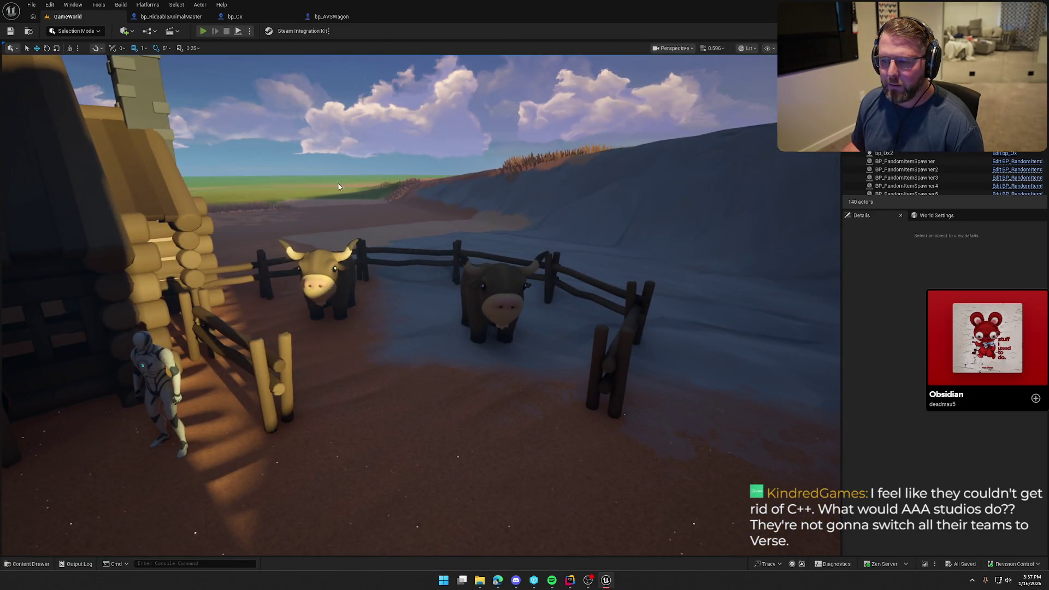
# Walk the character into the ox pen to see the Purchase $15 prompt, then stop playing
pyautogui.press('w')
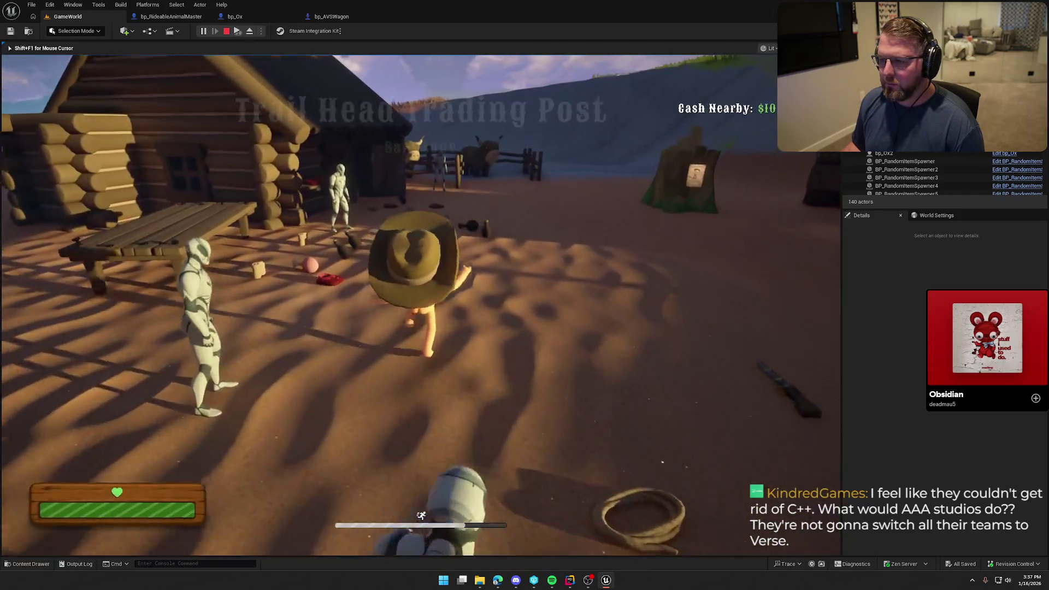
pyautogui.press('w')
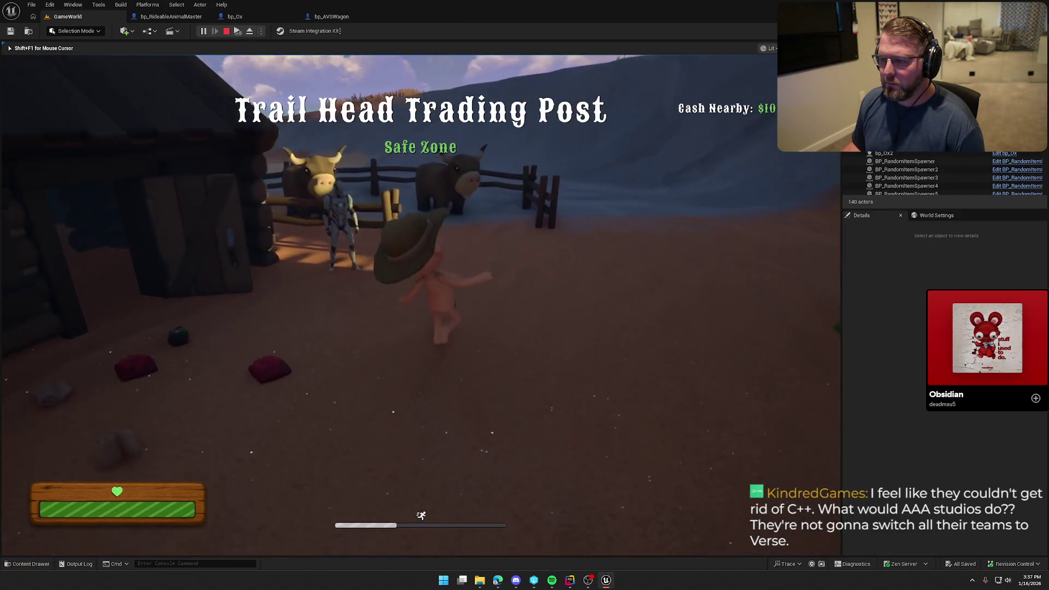
pyautogui.press('w')
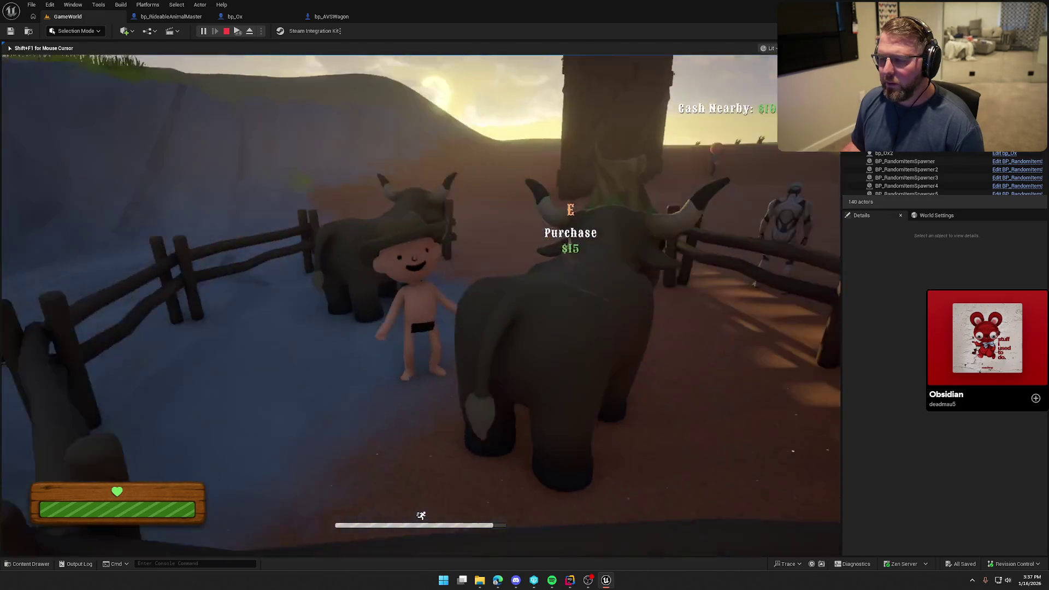
pyautogui.press('Escape')
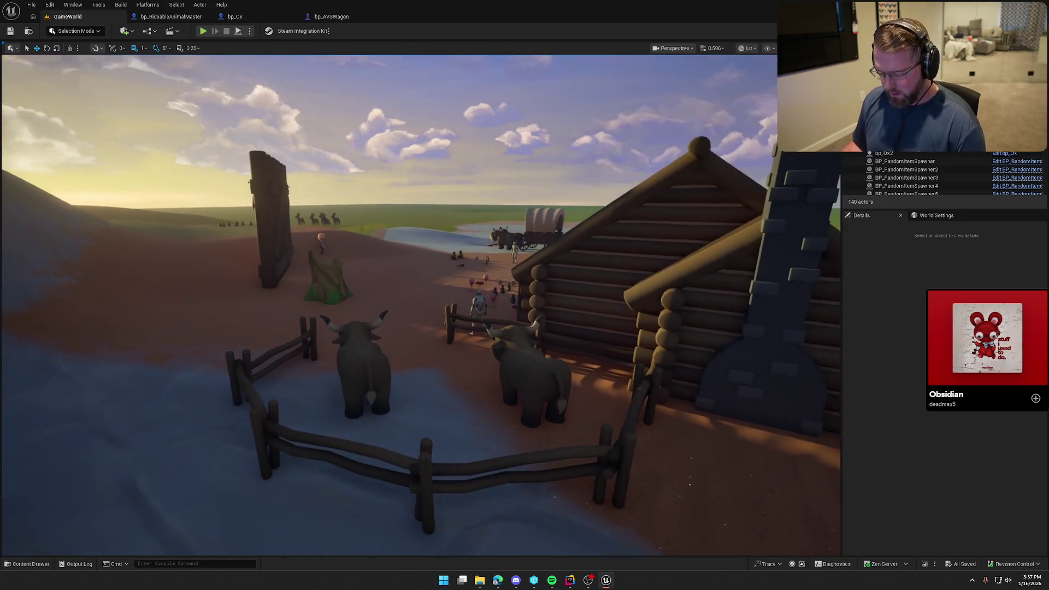
# Select bp_TradingPost1, replay the level walking past the oxen into the trading post, then stop
pyautogui.click(349, 260)
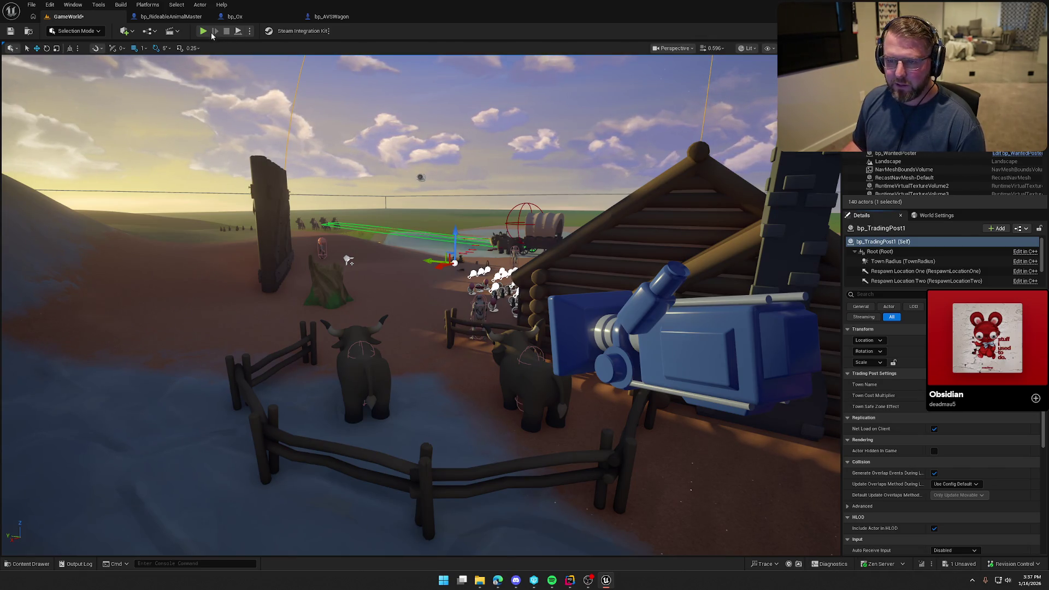
pyautogui.hotkey('alt', 'p')
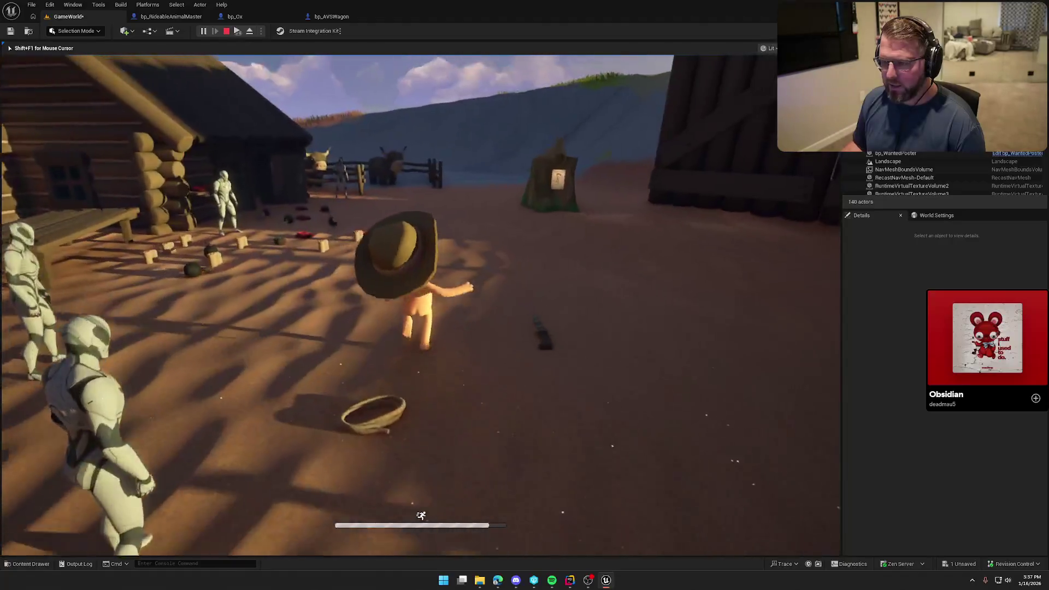
pyautogui.press('w')
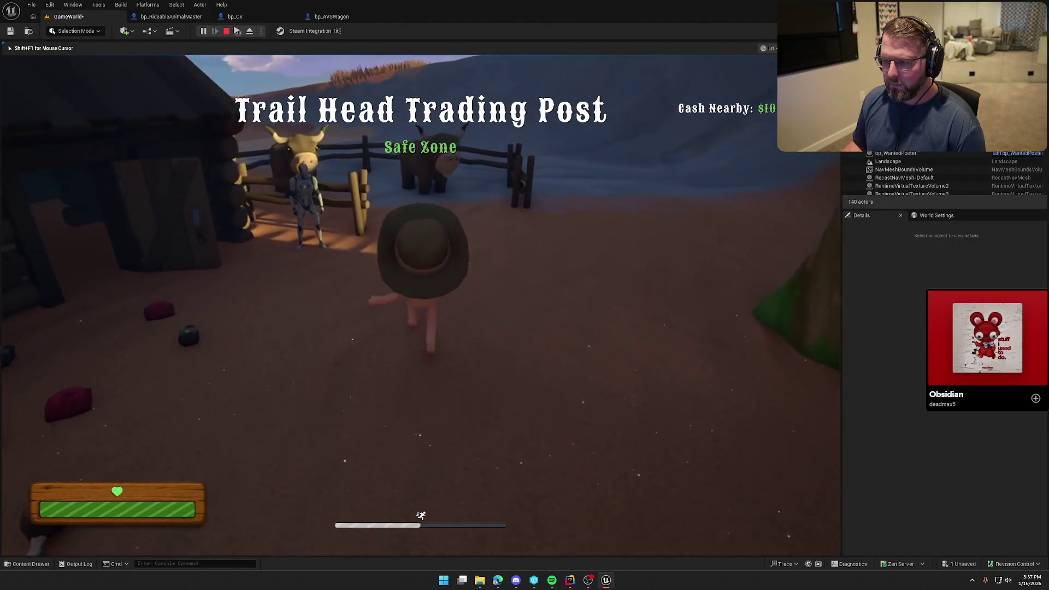
pyautogui.press('w')
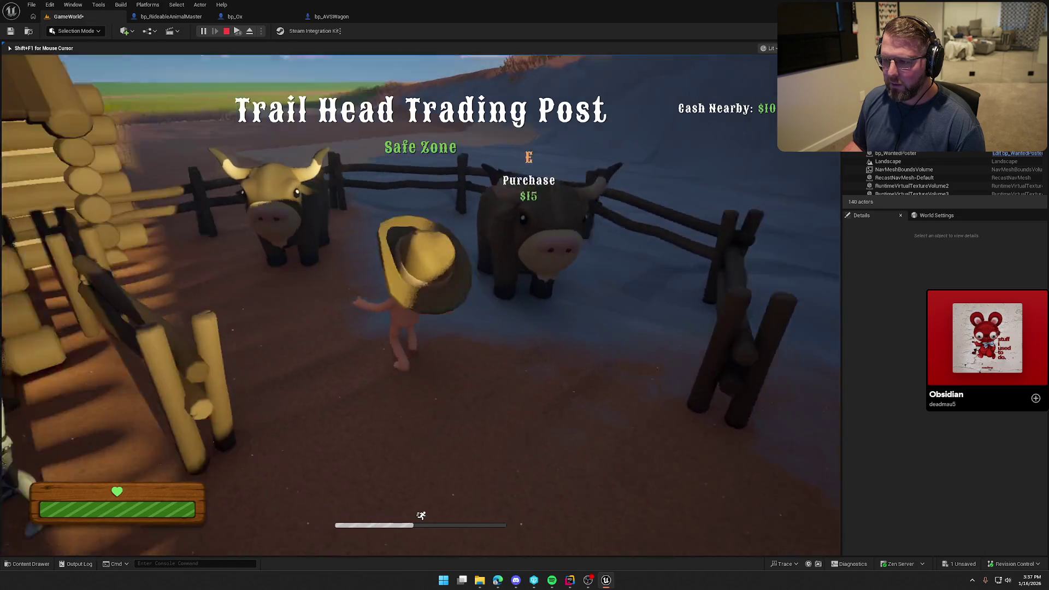
pyautogui.press('w')
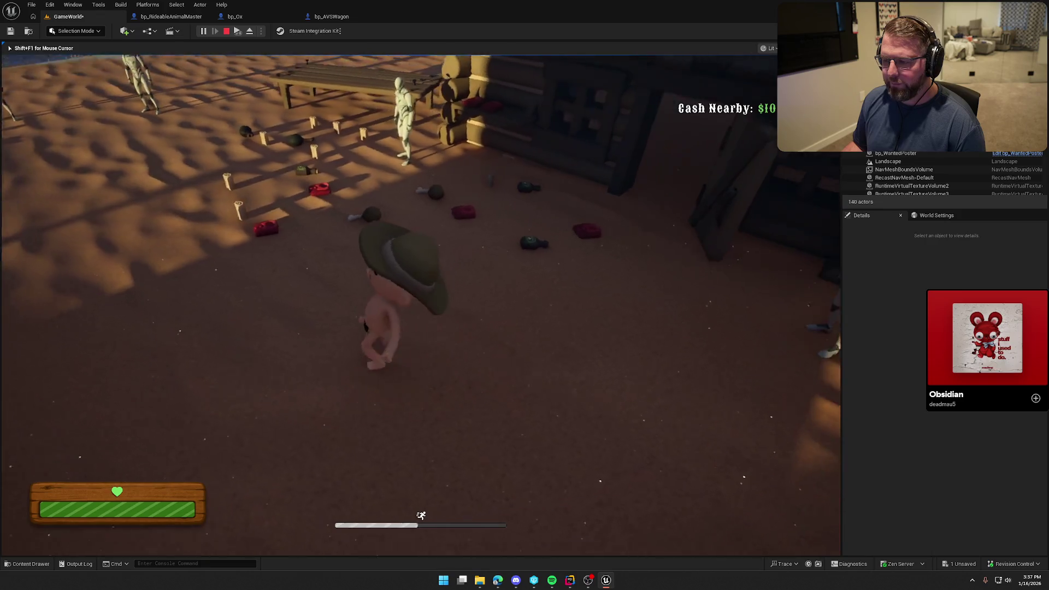
pyautogui.press('Escape')
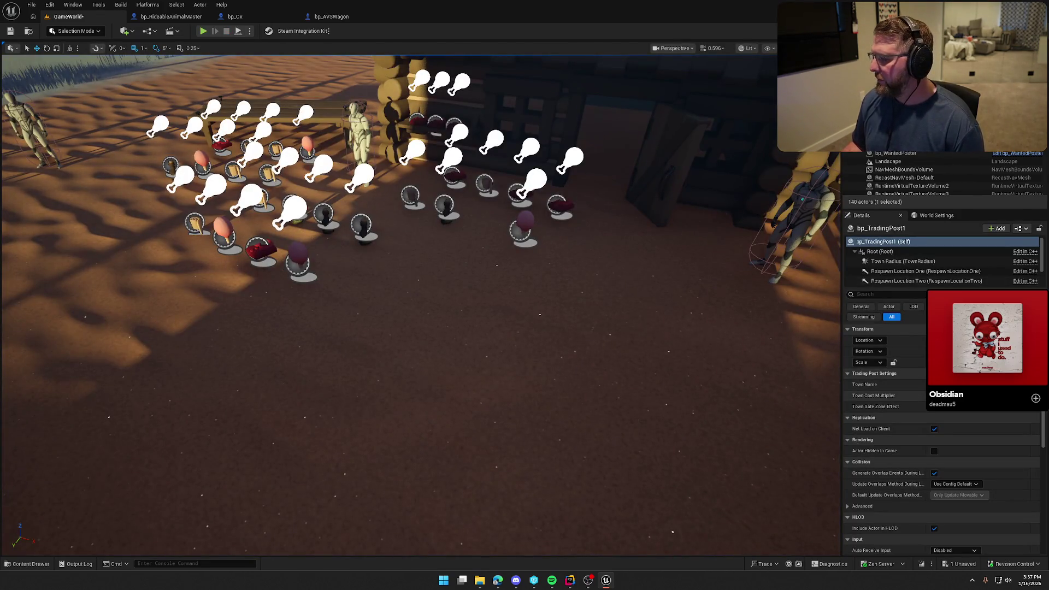
# Deselect and save the level, then switch to Game View and pull back to show the terrain
pyautogui.click(505, 321)
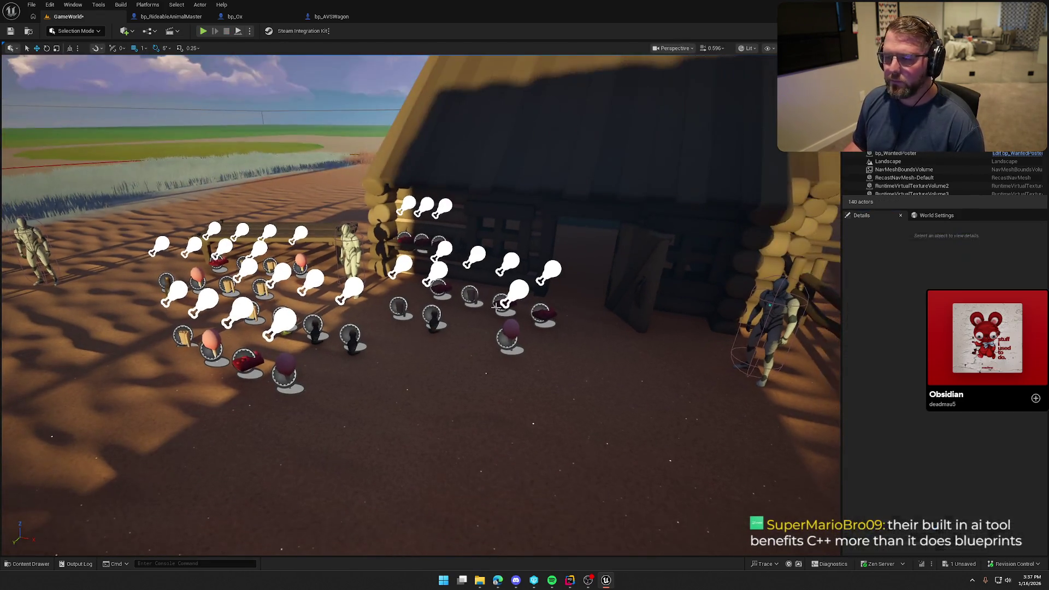
pyautogui.hotkey('ctrl', 's')
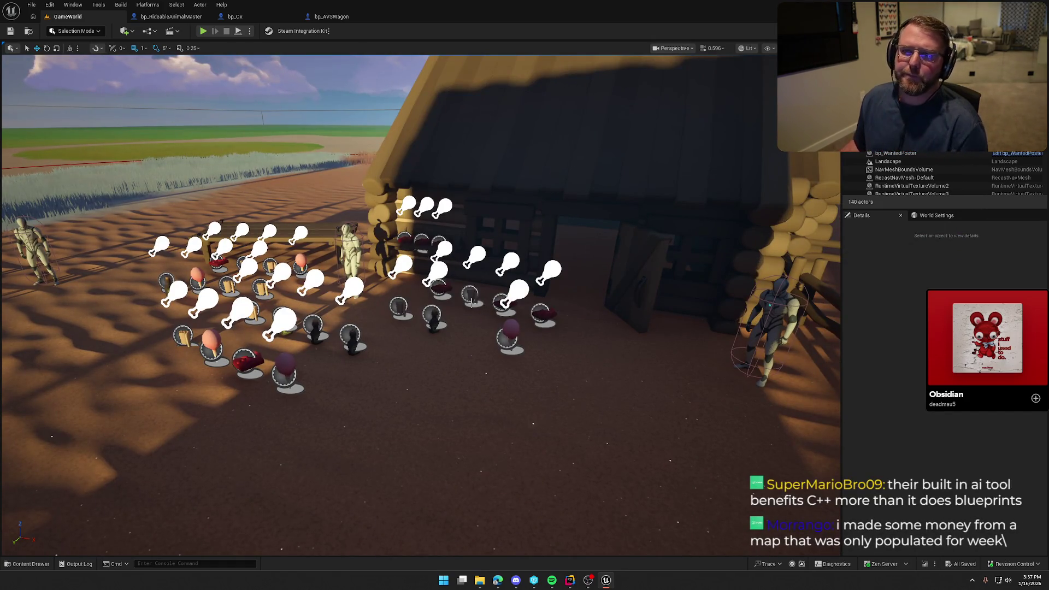
pyautogui.moveTo(457, 152)
pyautogui.mouseDown()
pyautogui.moveTo(308, 432)
pyautogui.moveTo(122, 347)
pyautogui.moveTo(133, 276)
pyautogui.moveTo(306, 229)
pyautogui.mouseUp()
pyautogui.scroll(5, 421, 305)
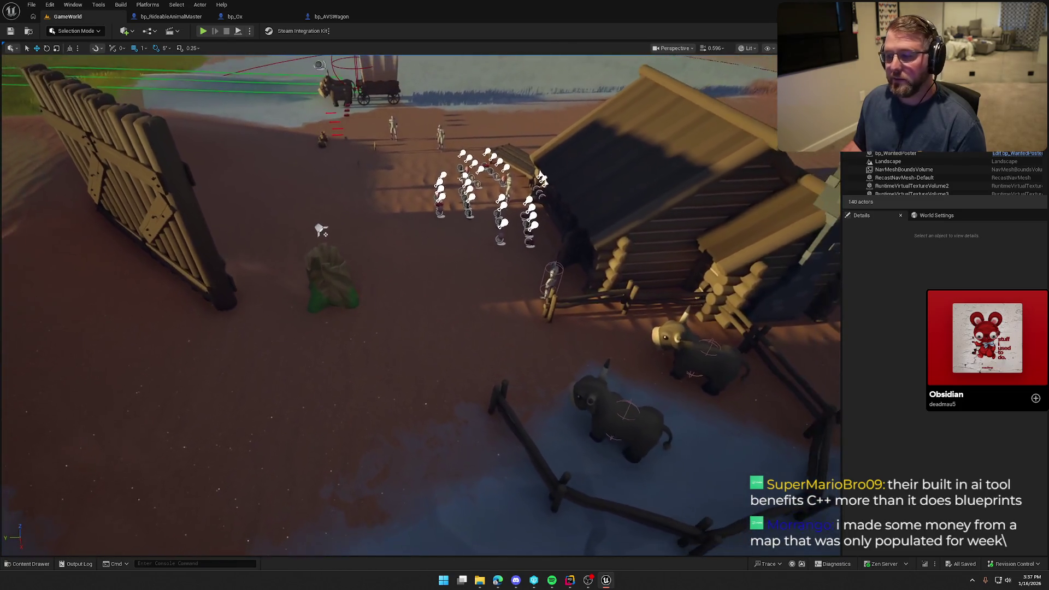
pyautogui.press('g')
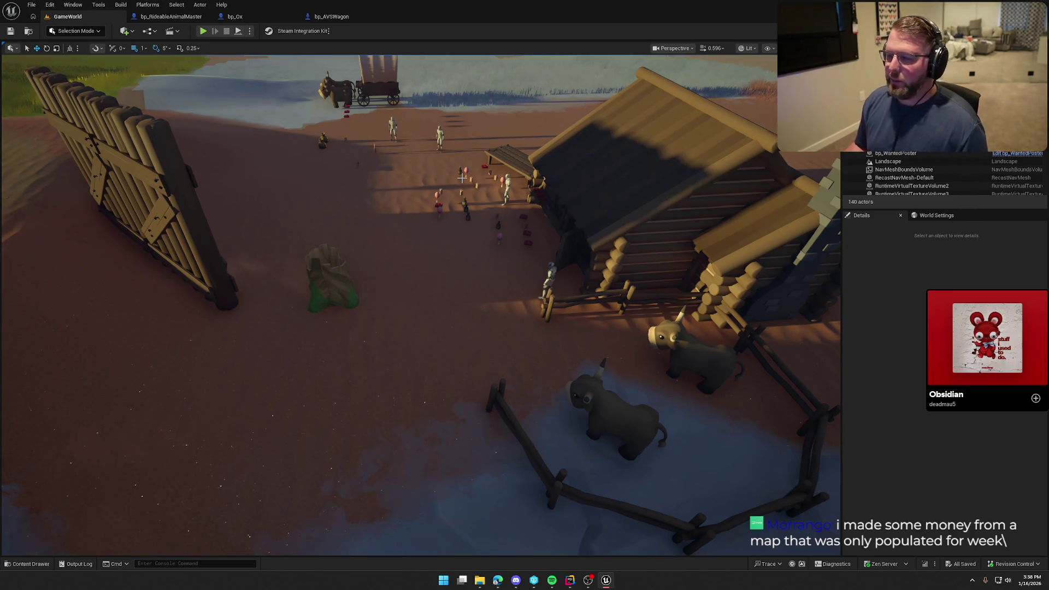
pyautogui.press('s')
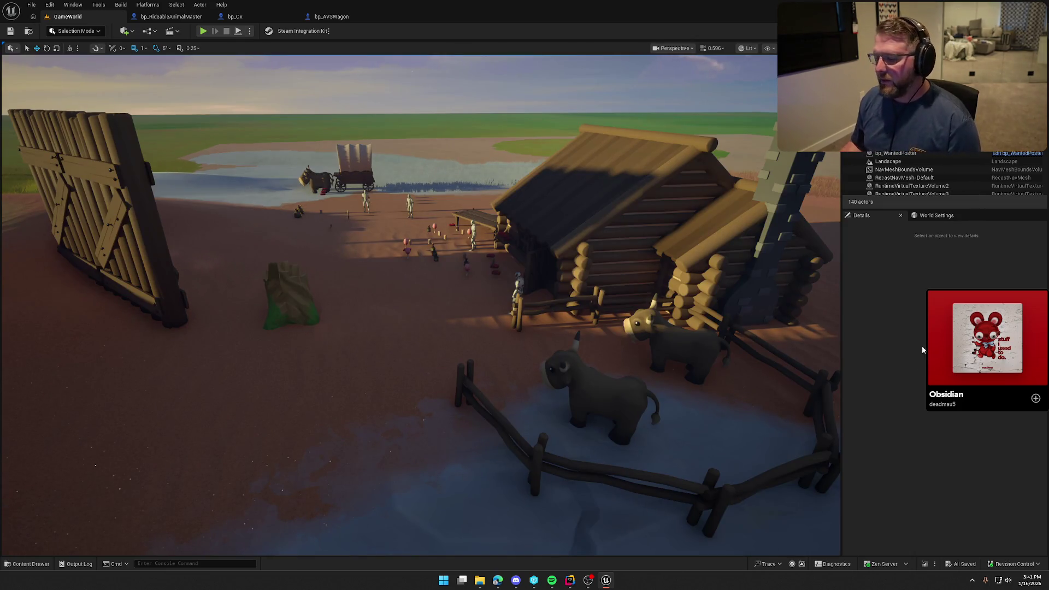
pyautogui.moveTo(584, 284); pyautogui.dragTo(584, 284)
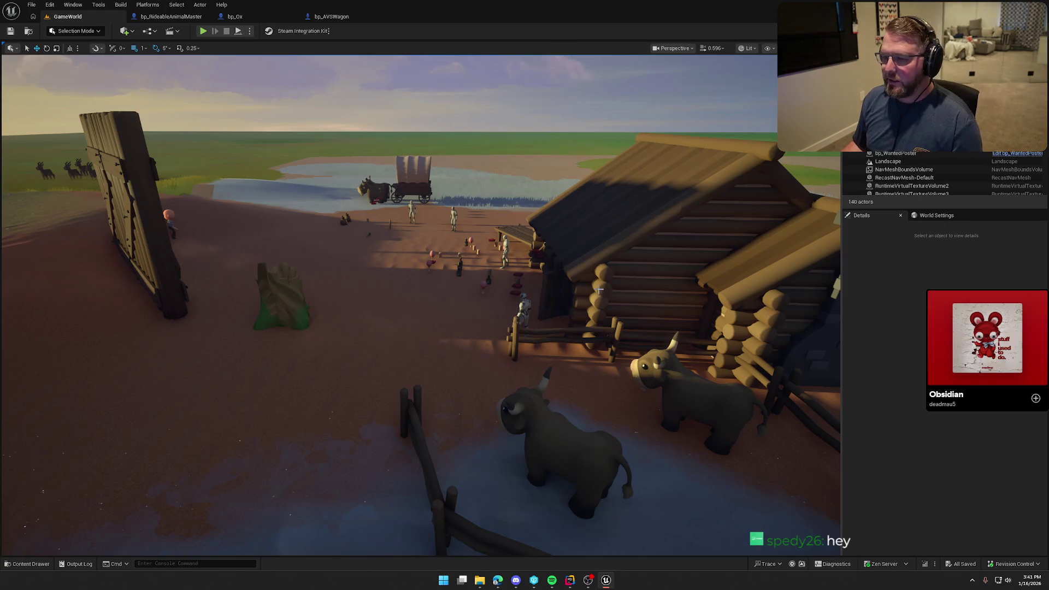
pyautogui.moveTo(599, 290); pyautogui.dragTo(599, 290)
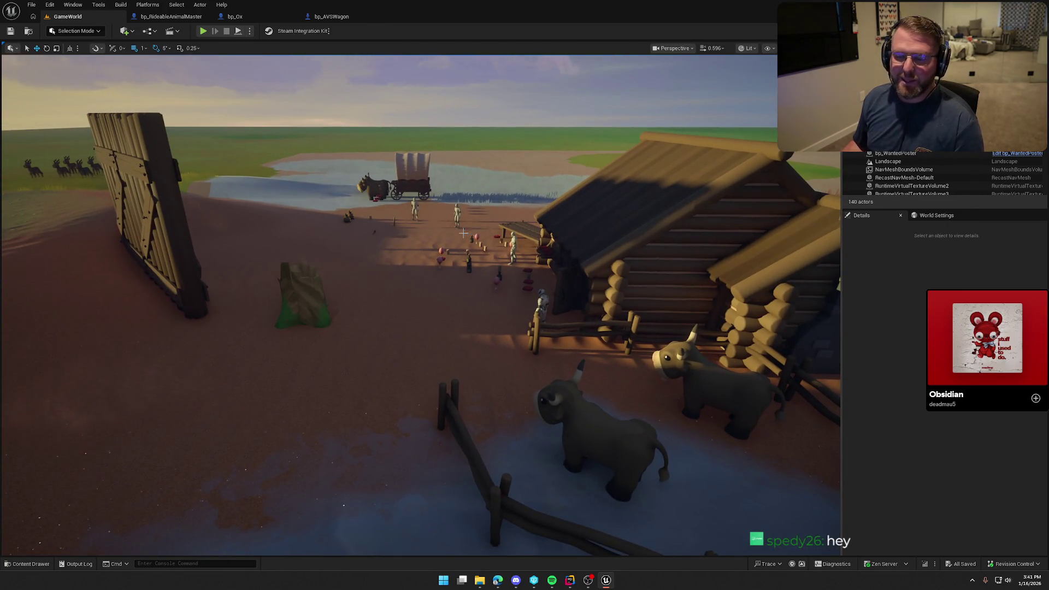